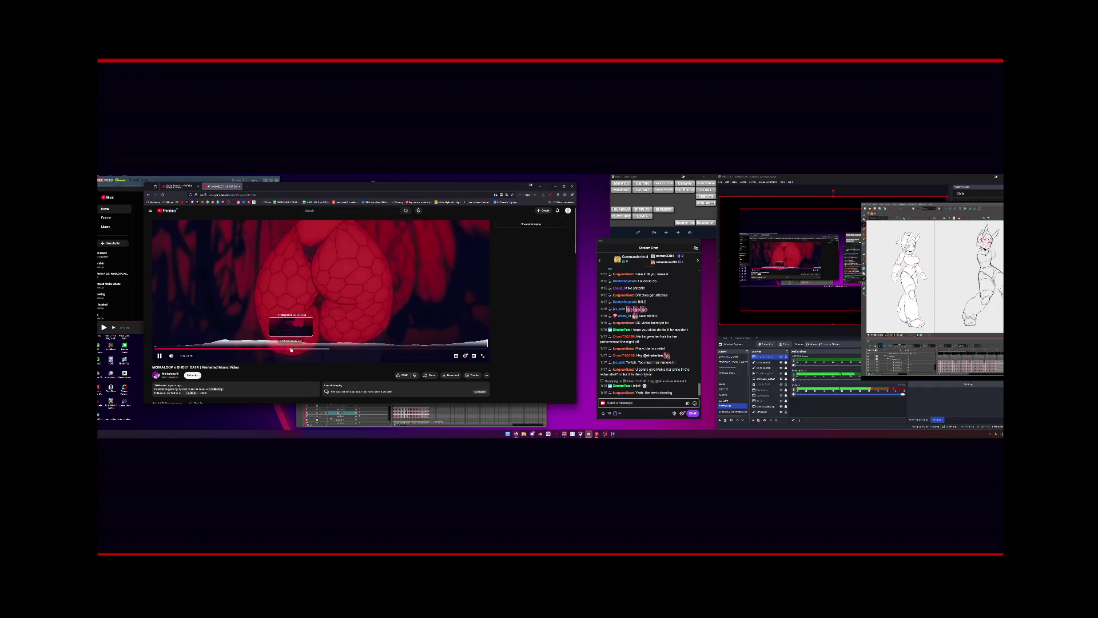
# Rewind the music video to the red-lit dancer scene near 1:15 and return to the browser.
pyautogui.click(282, 349)
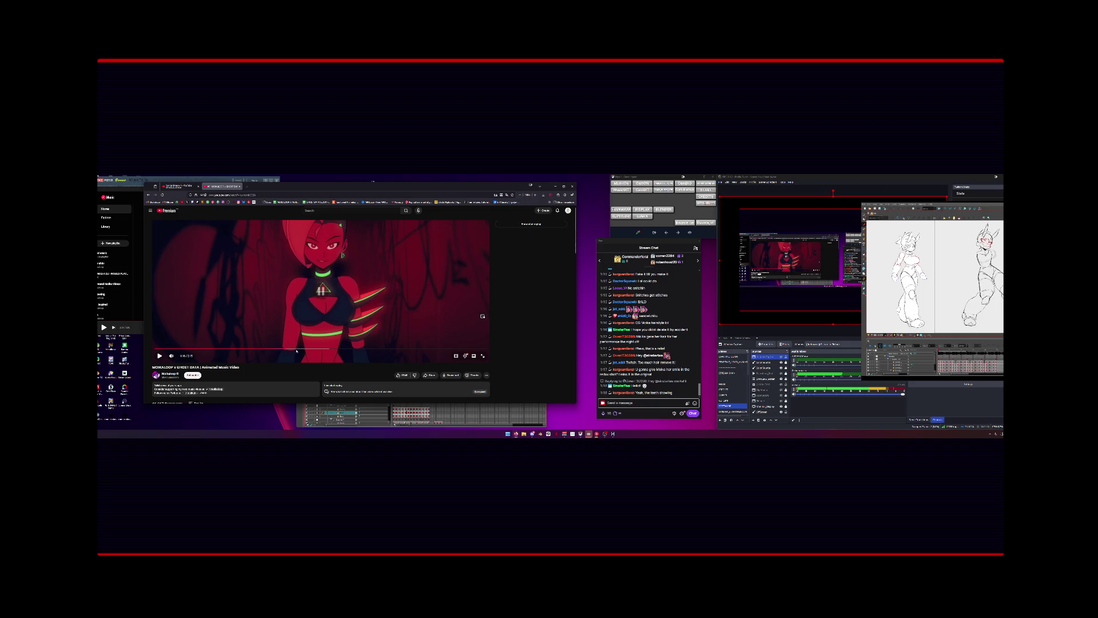
pyautogui.click(283, 348)
pyautogui.click(283, 327)
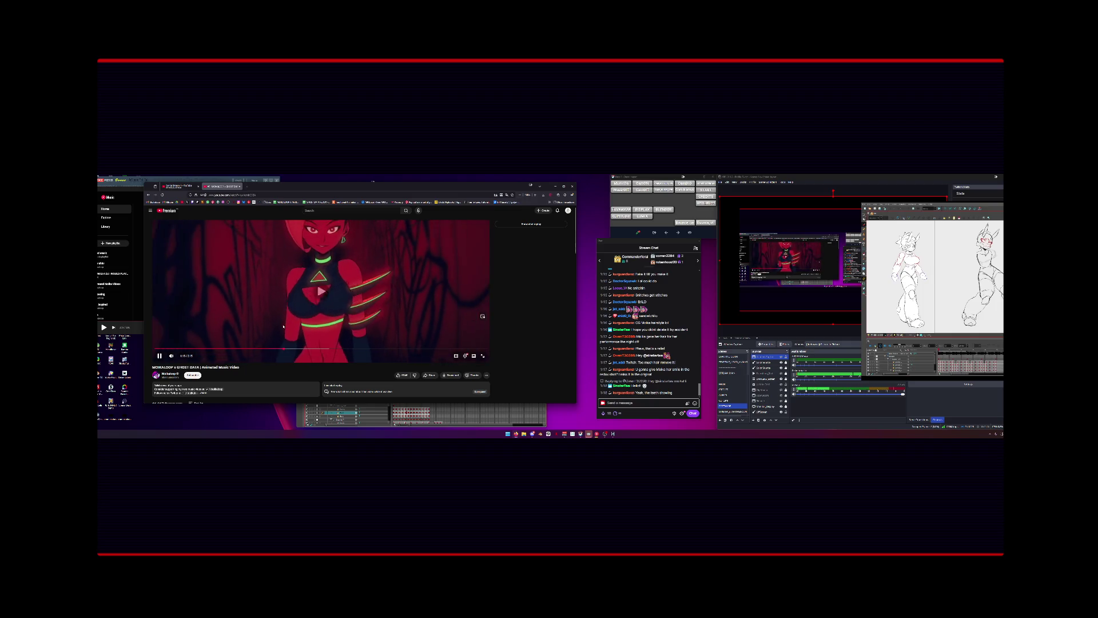
pyautogui.click(400, 414)
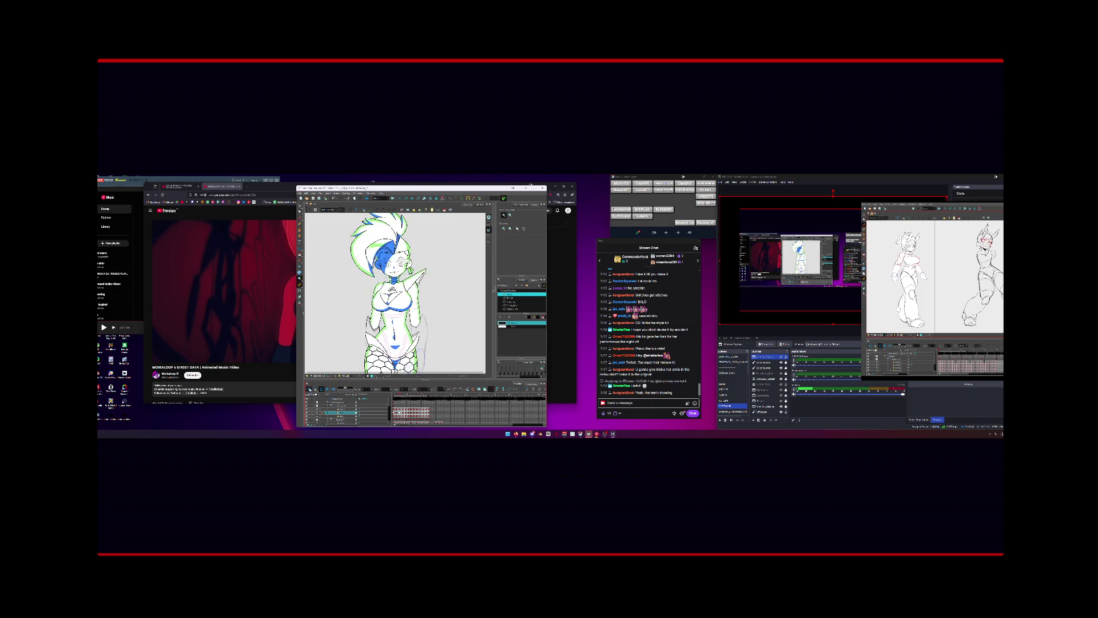
pyautogui.click(280, 350)
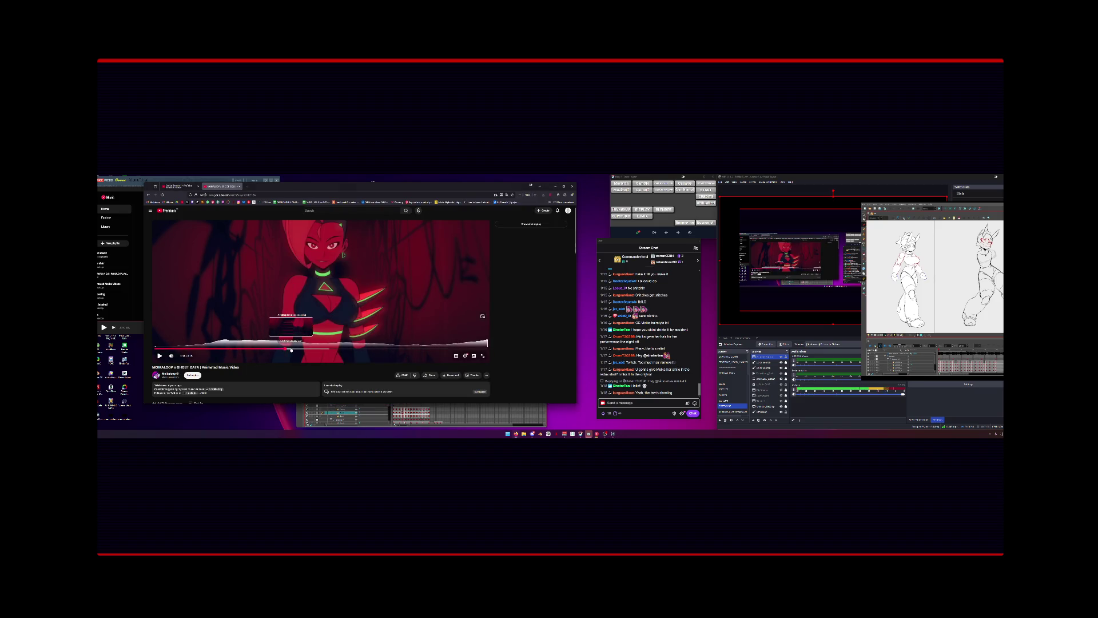
# Scrub between the blue and red scenes, then rewind about one second to the graffiti corridor.
pyautogui.click(301, 350)
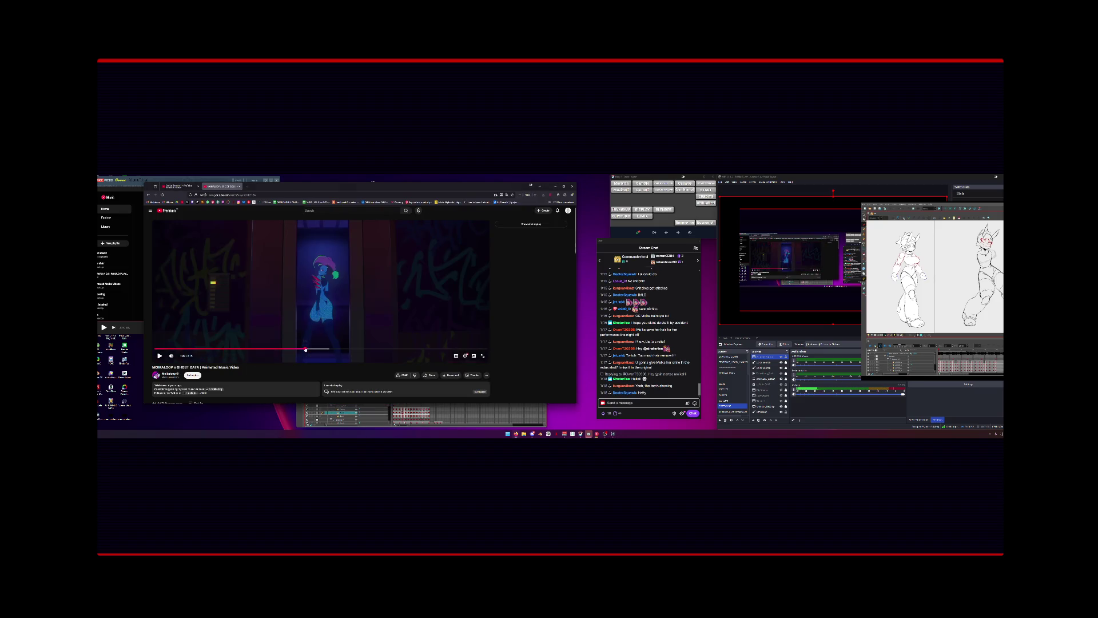
pyautogui.click(296, 350)
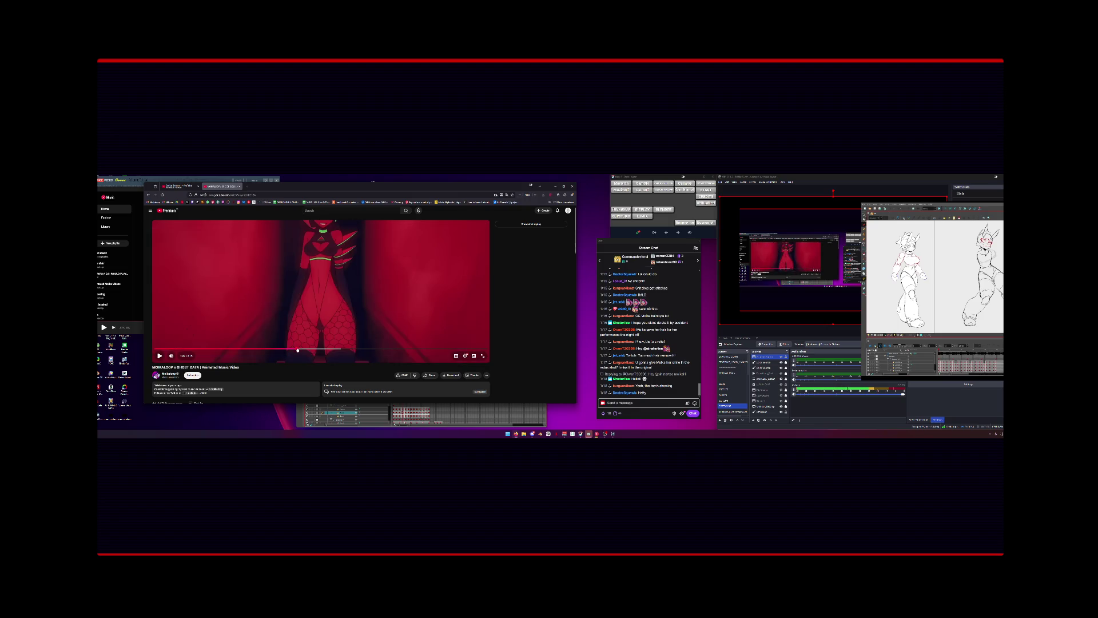
pyautogui.click(160, 360)
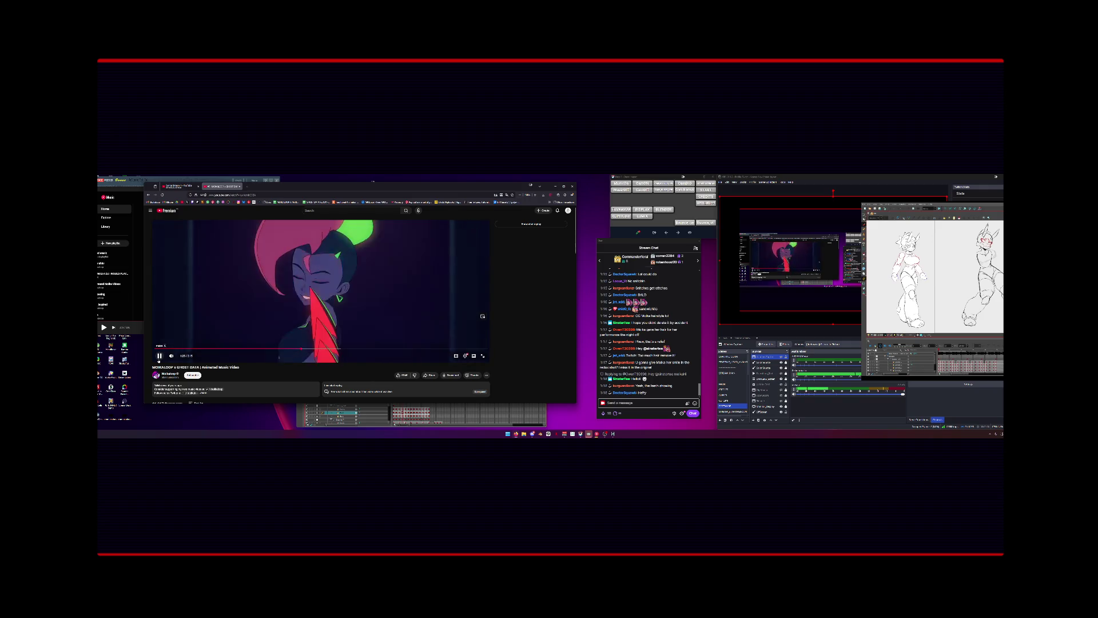
pyautogui.click(161, 357)
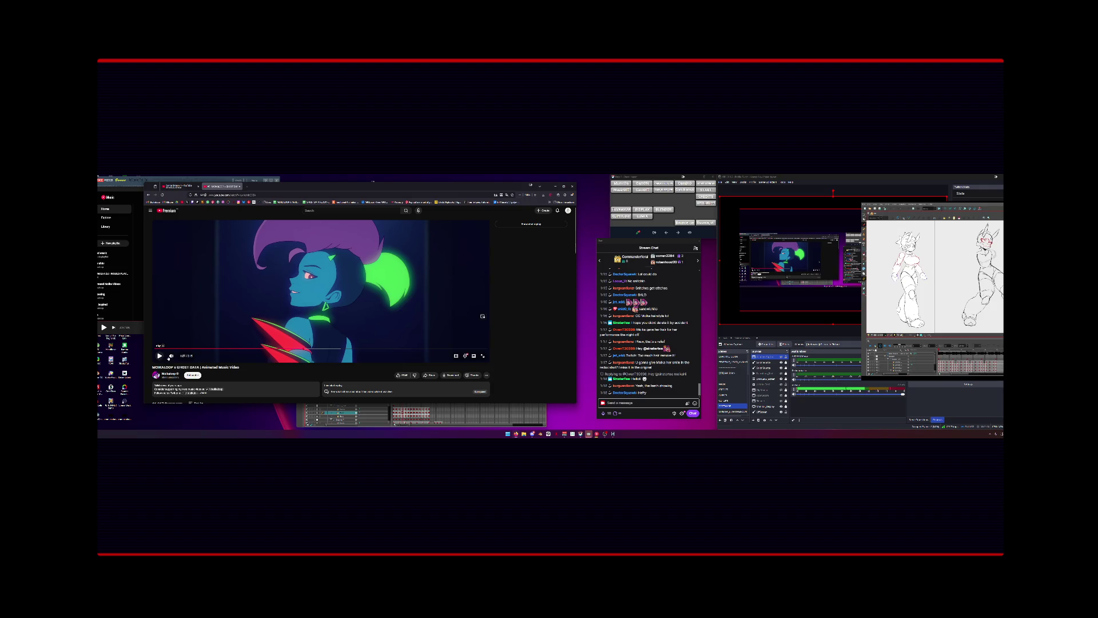
pyautogui.click(162, 356)
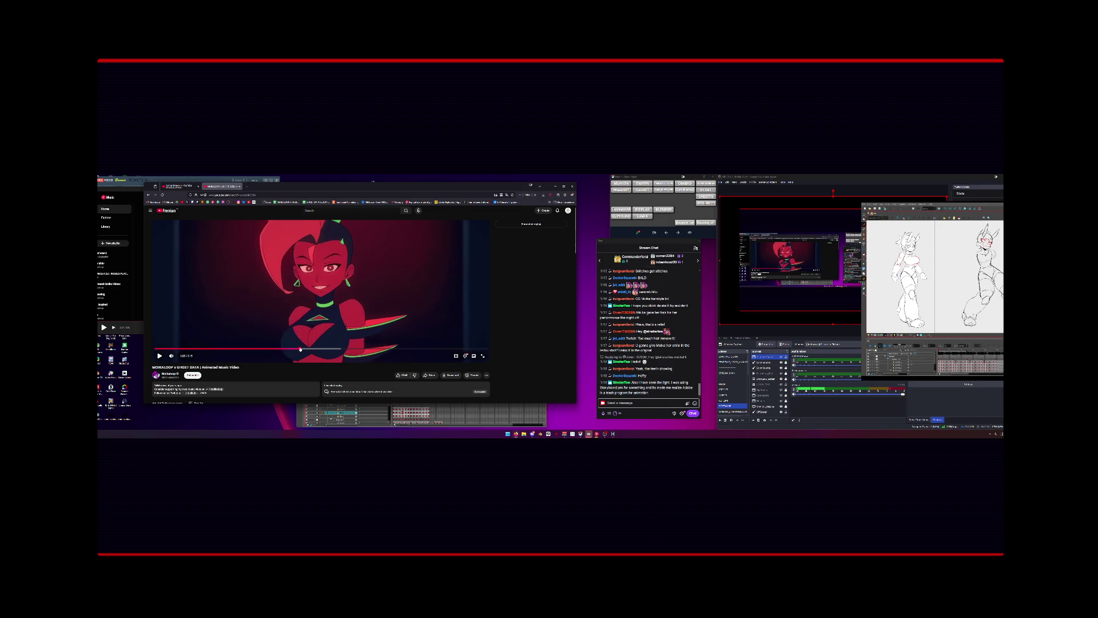
pyautogui.click(334, 304)
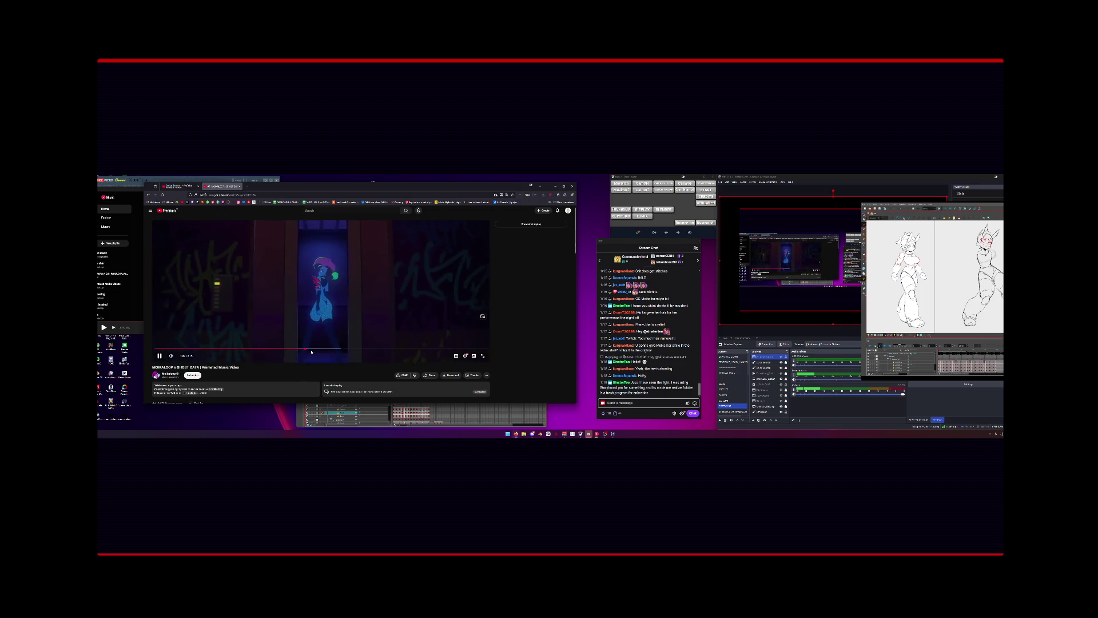
pyautogui.moveTo(305, 349); pyautogui.dragTo(295, 350)
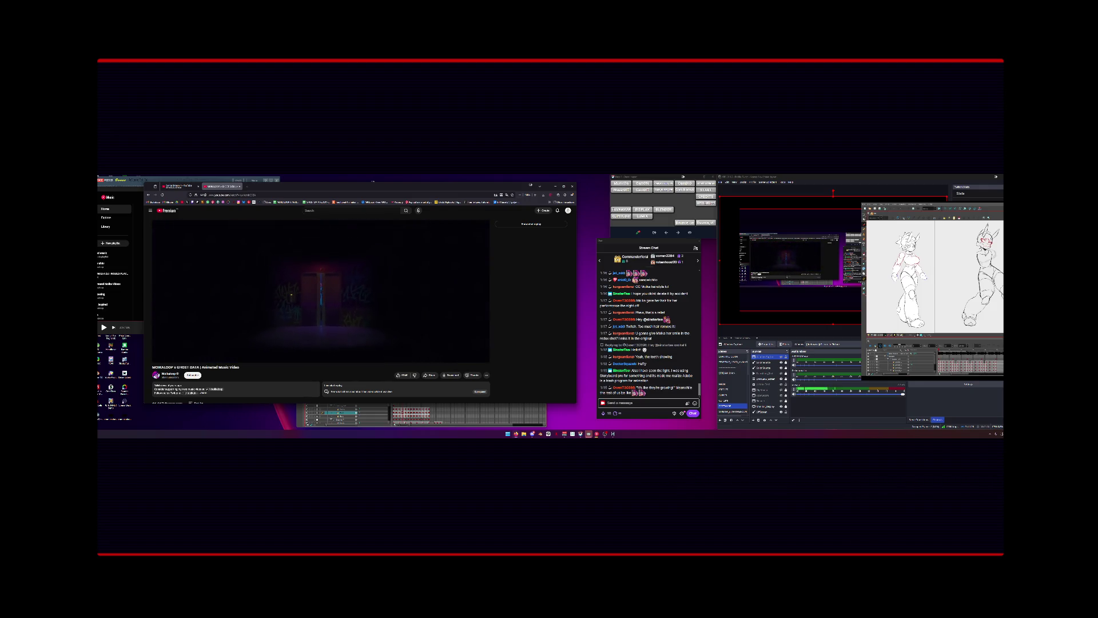
# Preview later scenes of the video, including the elevator and graffiti scenes.
pyautogui.click(304, 349)
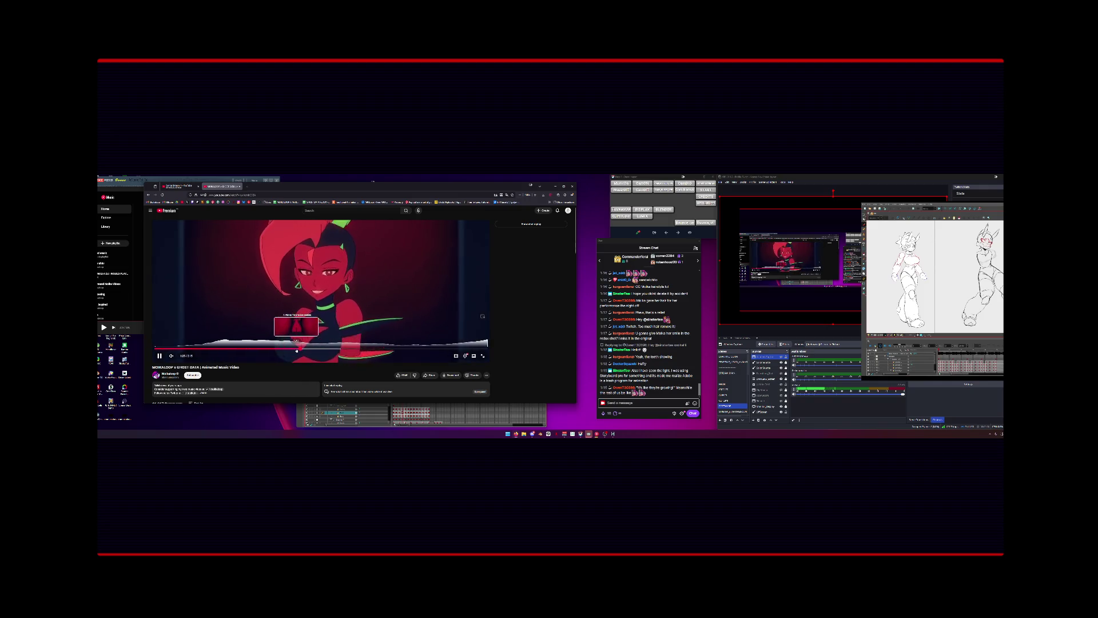
pyautogui.click(310, 322)
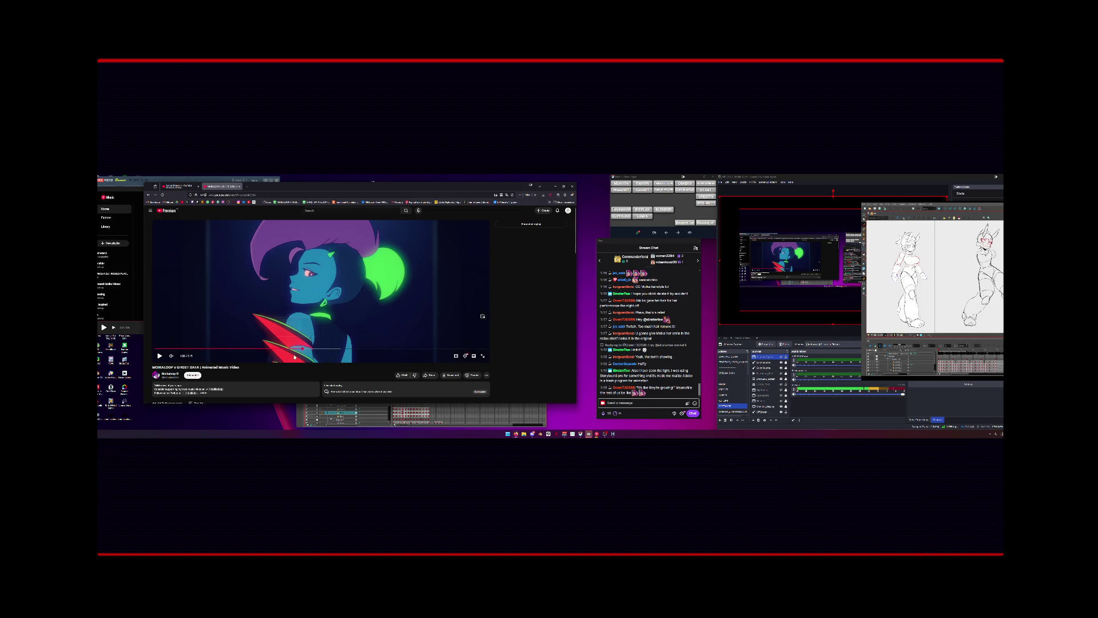
pyautogui.click(272, 349)
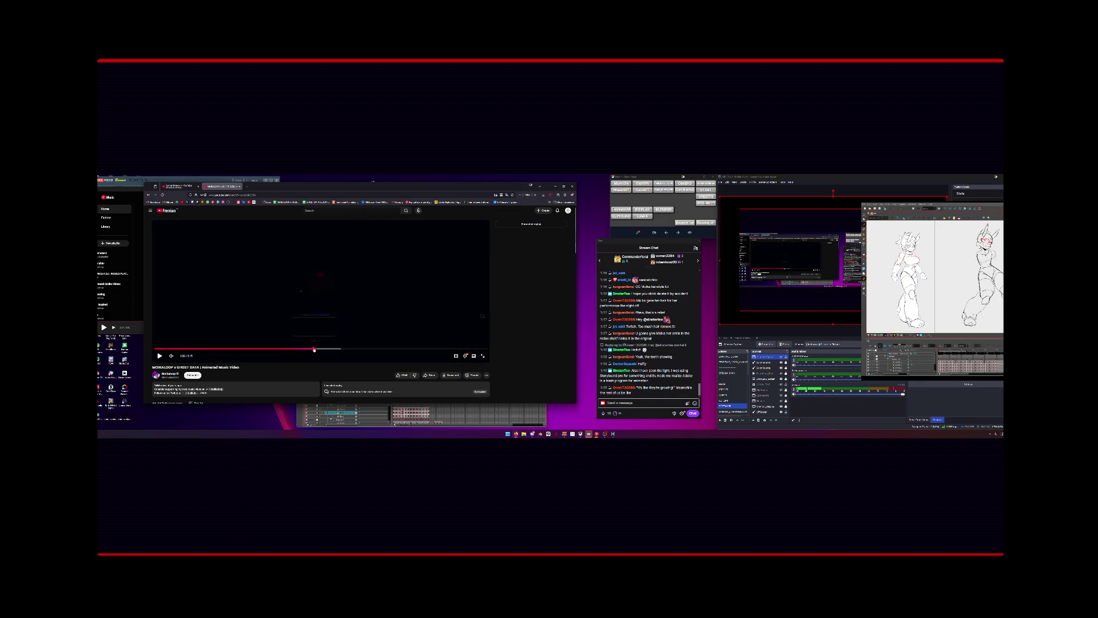
pyautogui.click(328, 349)
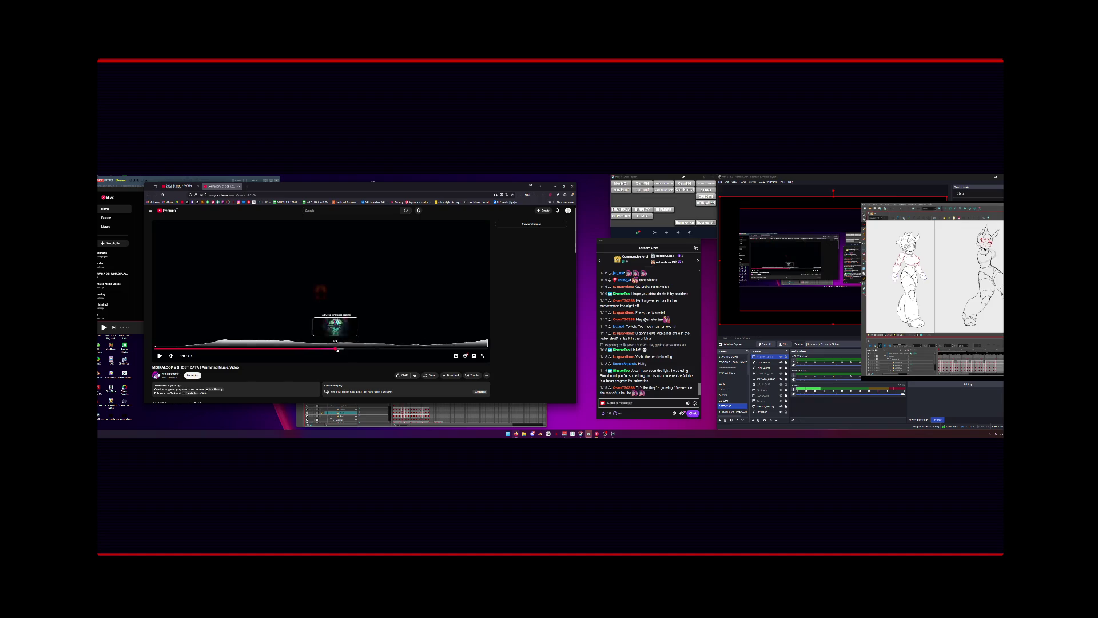
pyautogui.click(345, 349)
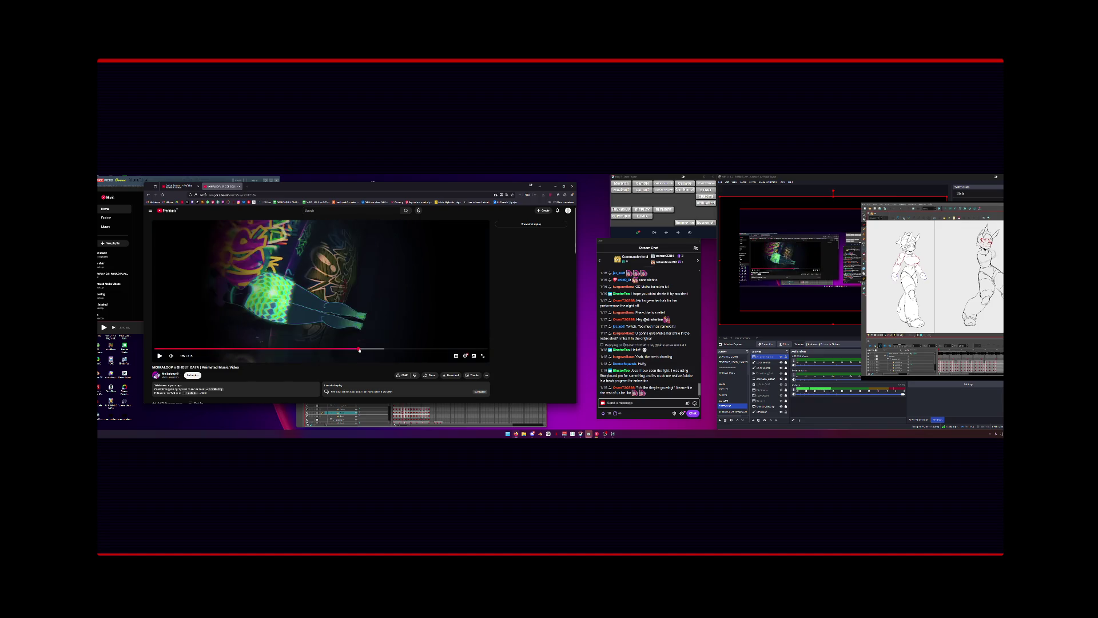
pyautogui.click(363, 349)
# Seek back through the red corridor to the red-lit dancer with the glowing green collar.
pyautogui.moveTo(326, 349); pyautogui.dragTo(324, 347)
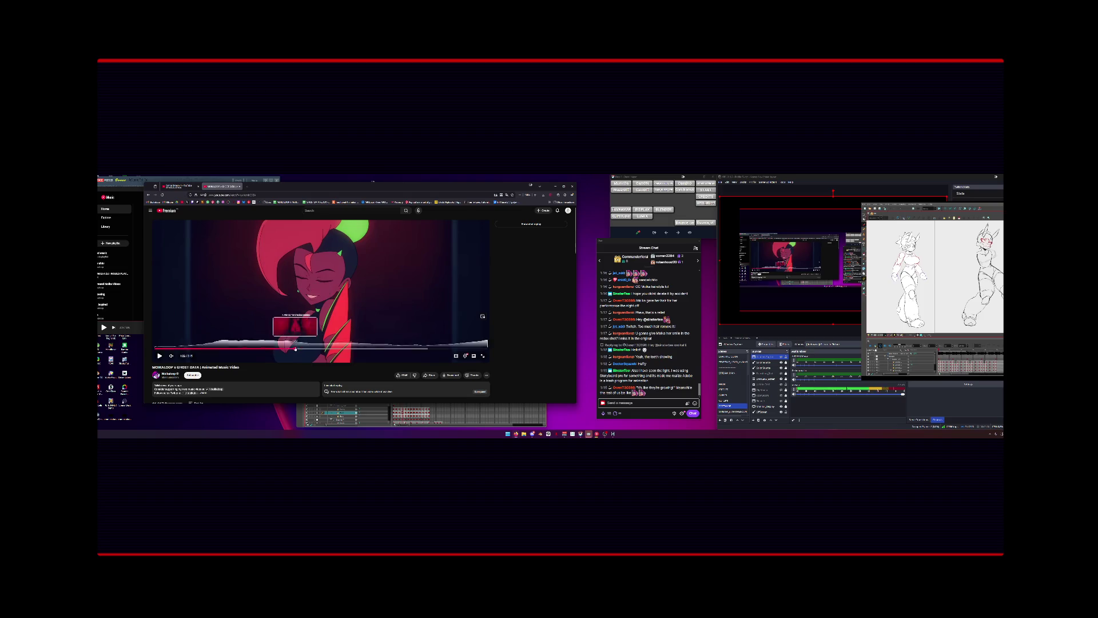
pyautogui.click(293, 347)
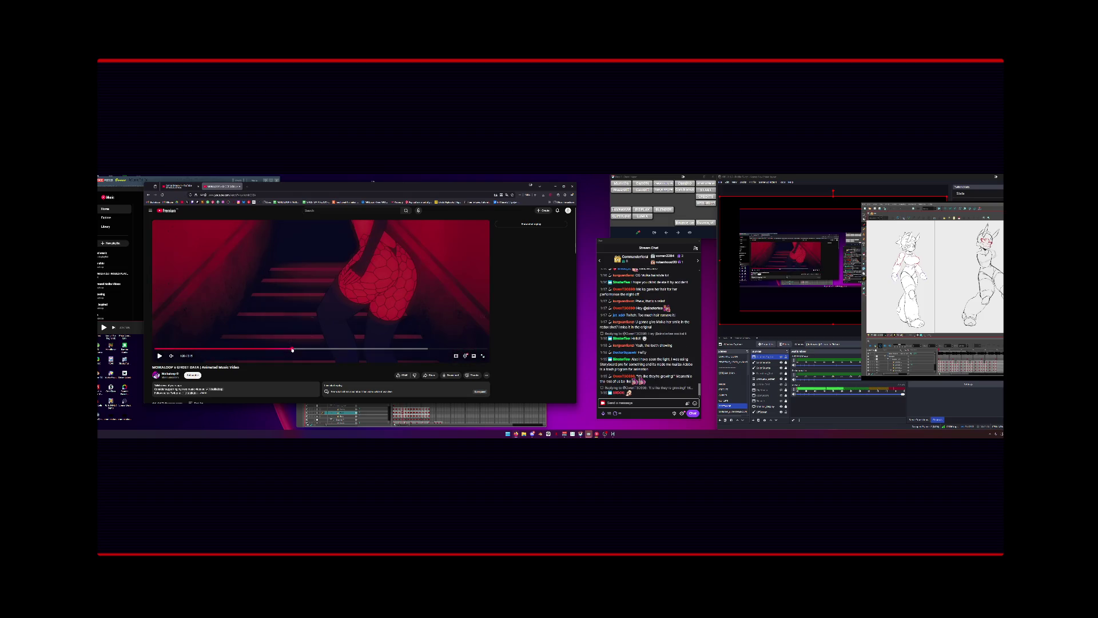
pyautogui.click(284, 349)
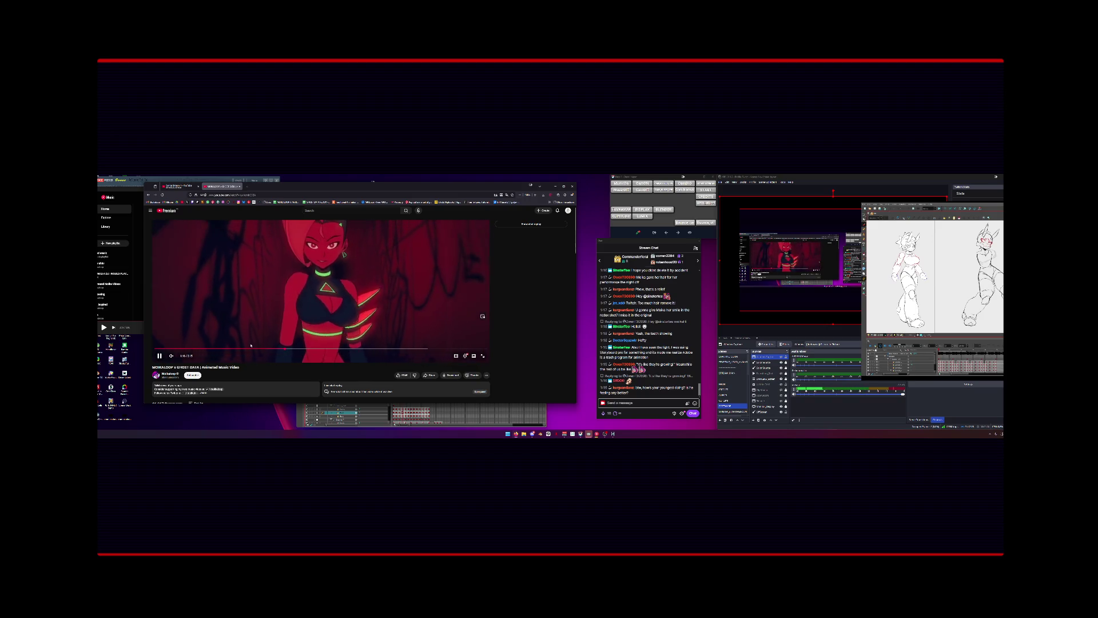
pyautogui.click(280, 348)
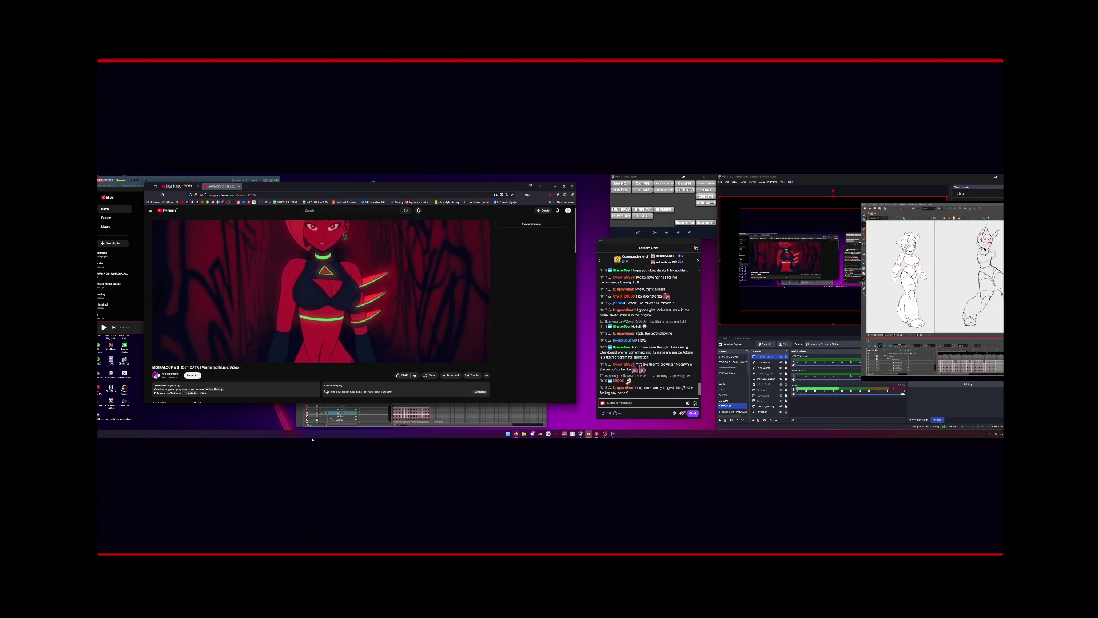
# Play back the green-and-blue flat-coloured frame animation twice, then minimize Clip Studio Paint.
pyautogui.click(417, 405)
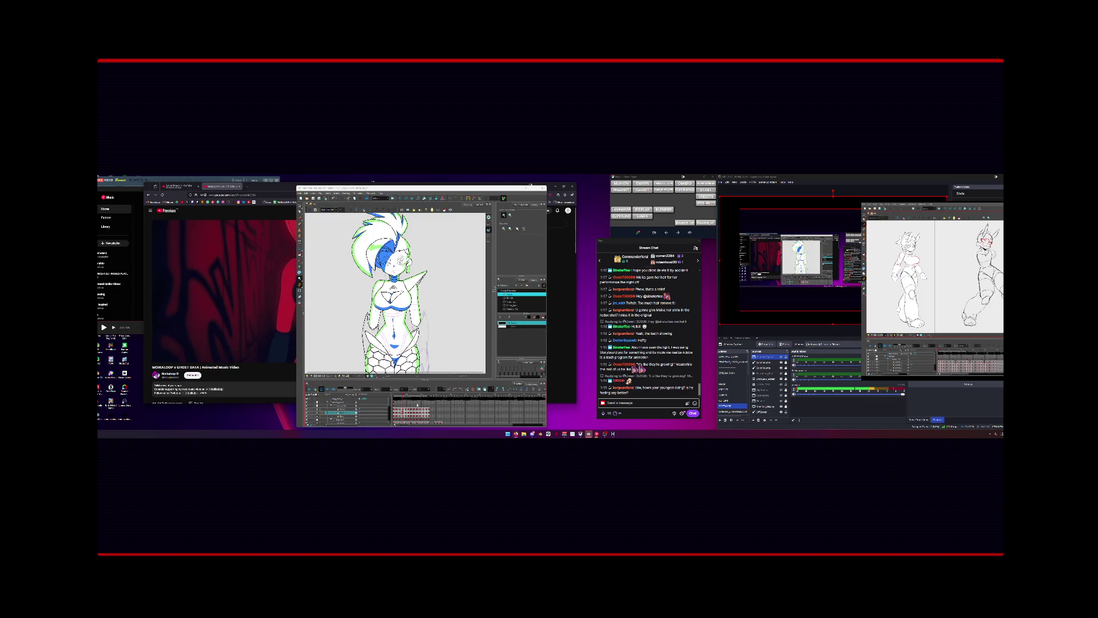
pyautogui.click(330, 390)
pyautogui.click(308, 390)
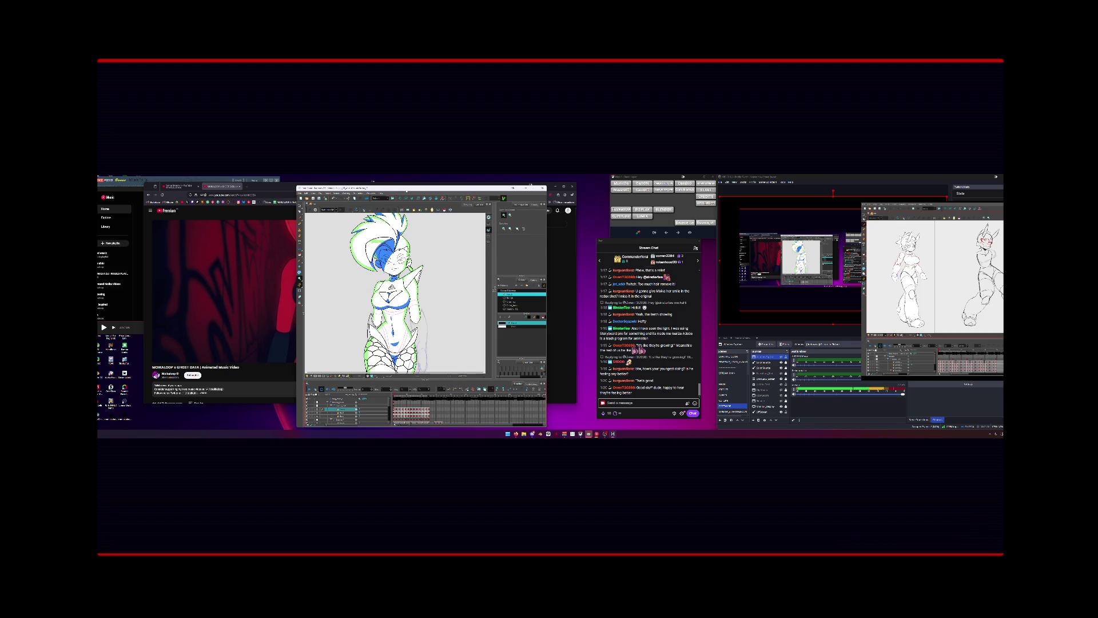
pyautogui.moveTo(407, 190); pyautogui.dragTo(373, 182)
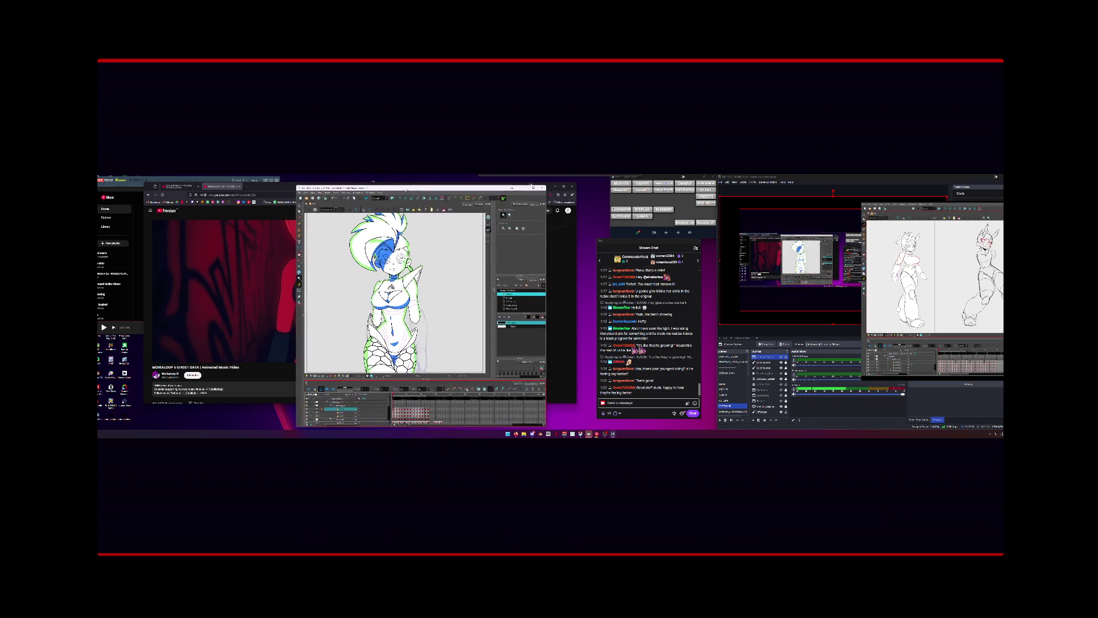
pyautogui.click(309, 389)
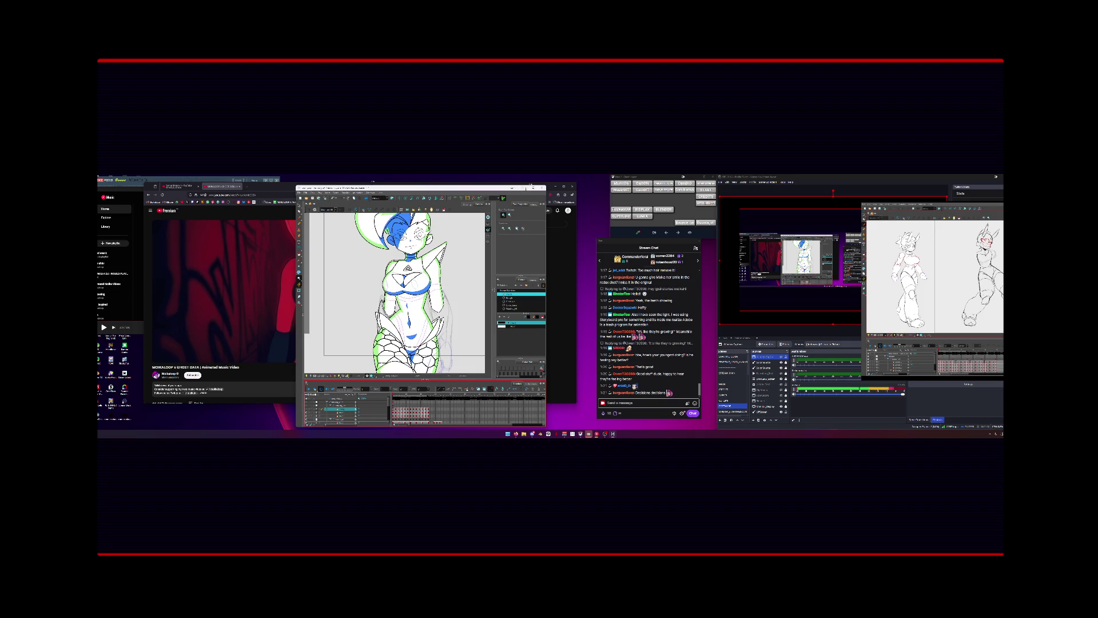
pyautogui.press('super+Down')
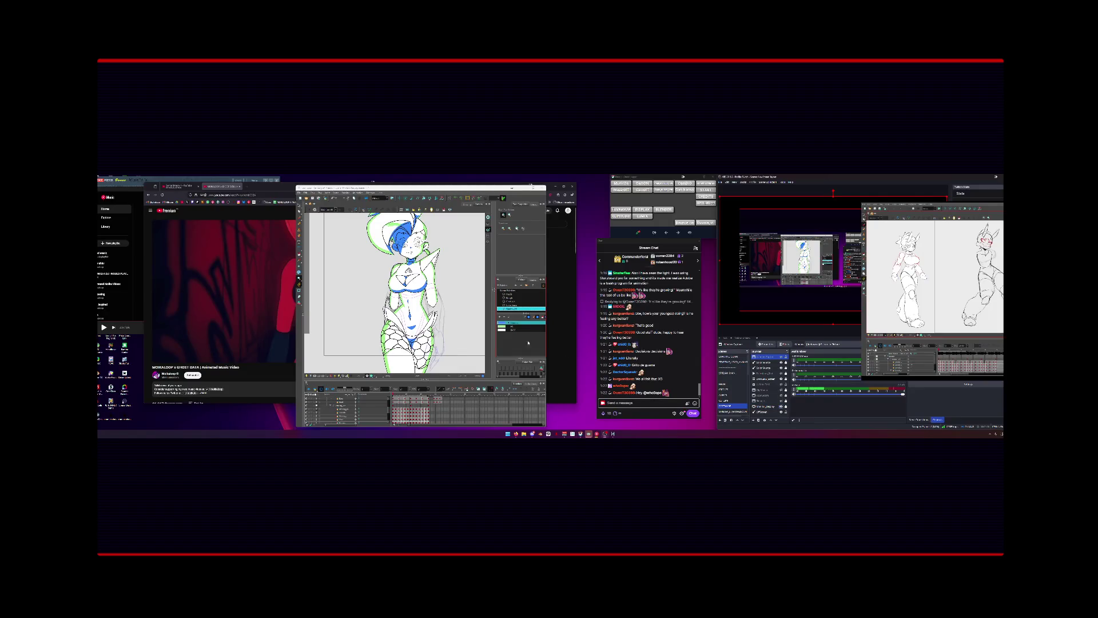
# Open the Colour Picker and try green and magenta tones across three palettes.
pyautogui.doubleClick(502, 323)
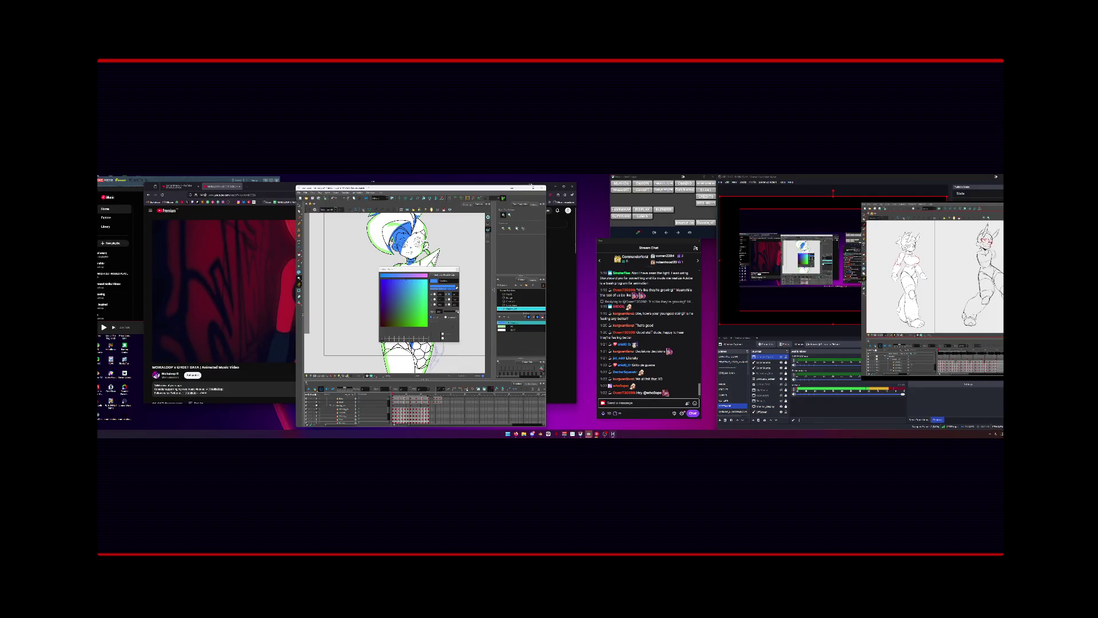
pyautogui.moveTo(412, 268); pyautogui.dragTo(322, 259)
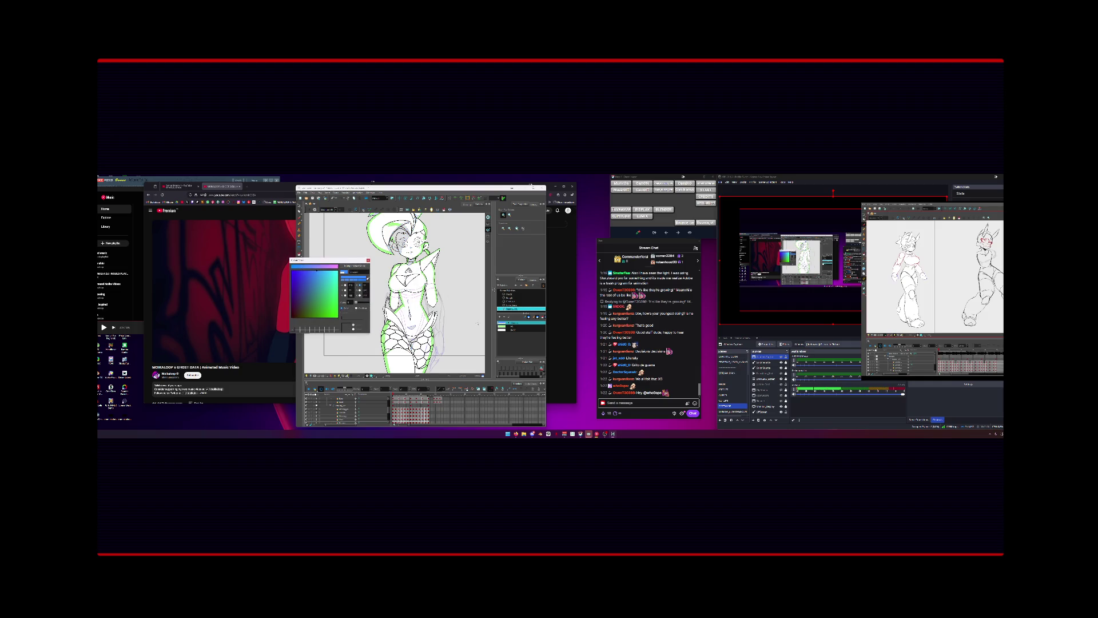
pyautogui.click(340, 301)
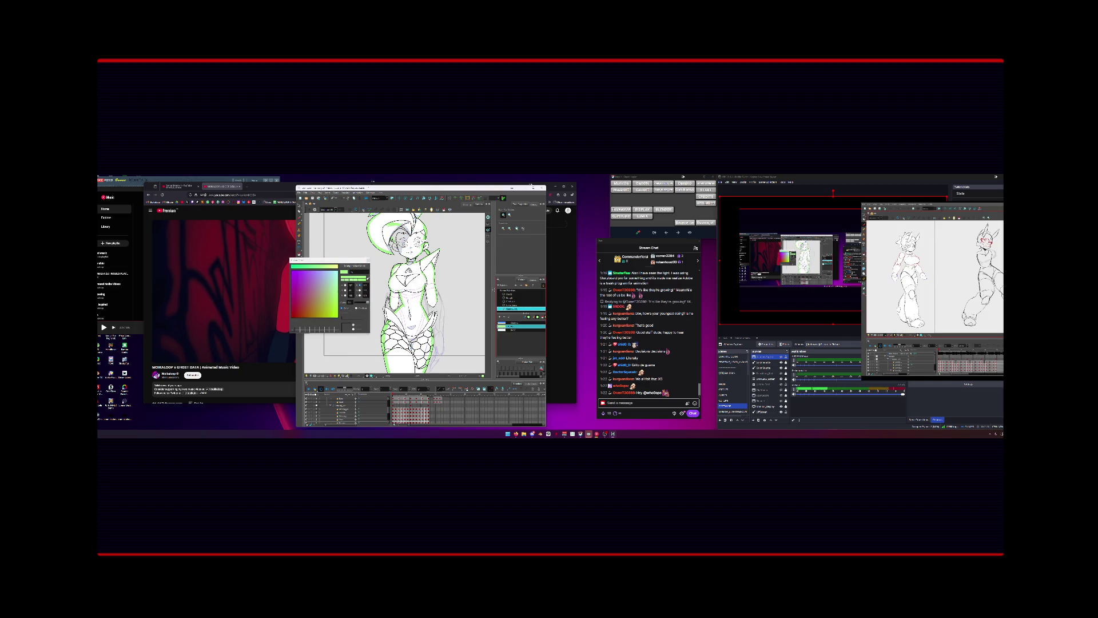
pyautogui.click(343, 286)
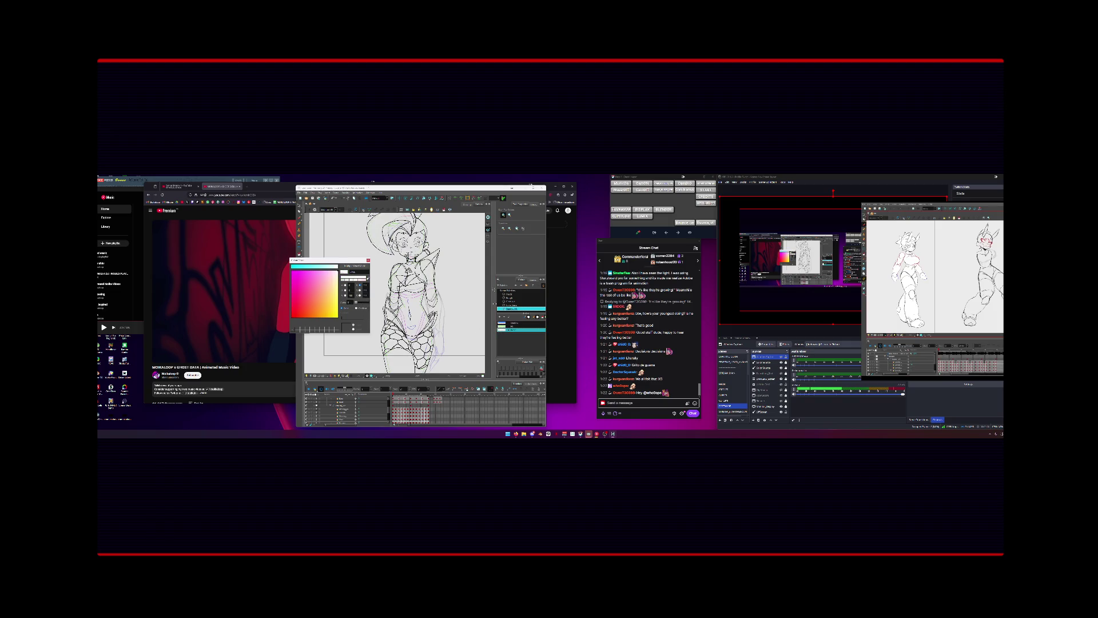
pyautogui.click(517, 297)
pyautogui.click(508, 294)
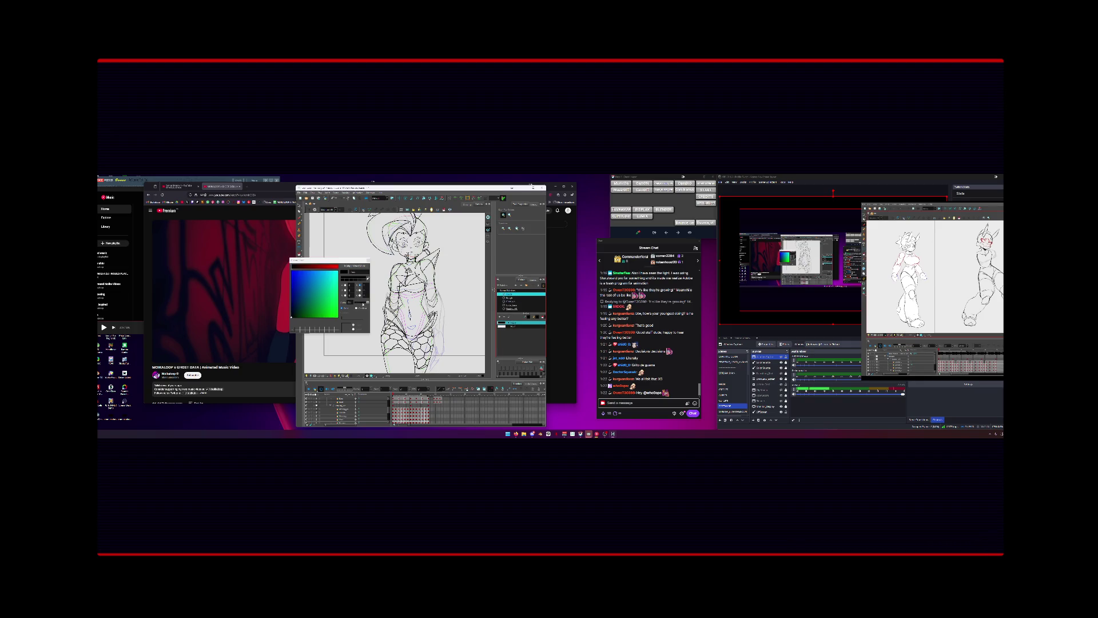
pyautogui.click(513, 301)
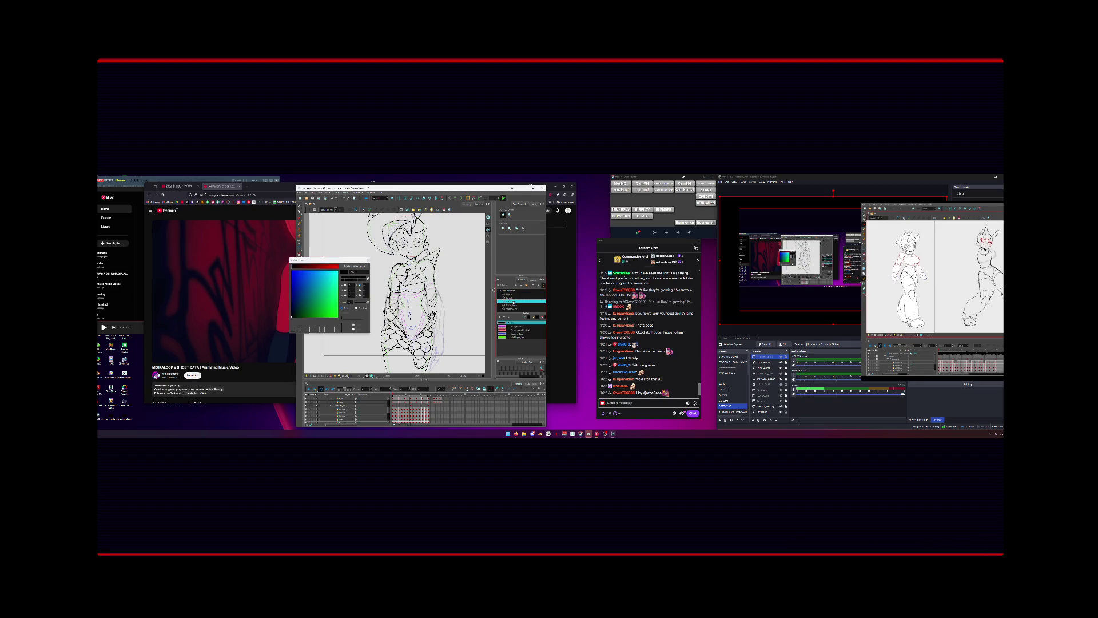
# Show the rough sketch frame, pick green as the drawing colour, and close the picker.
pyautogui.press('.')
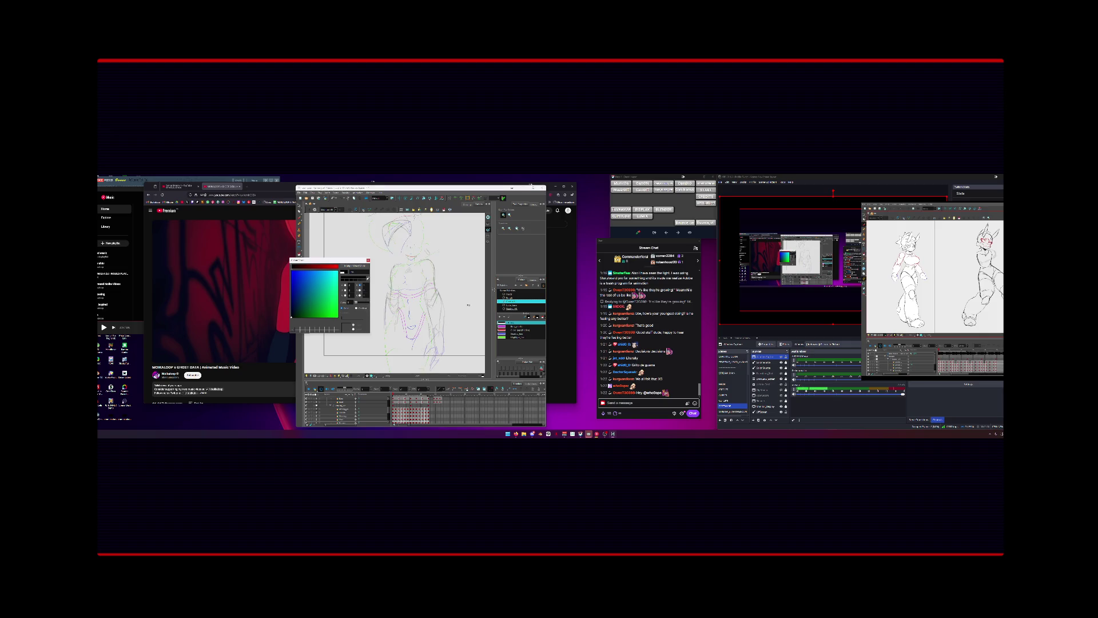
pyautogui.click(517, 326)
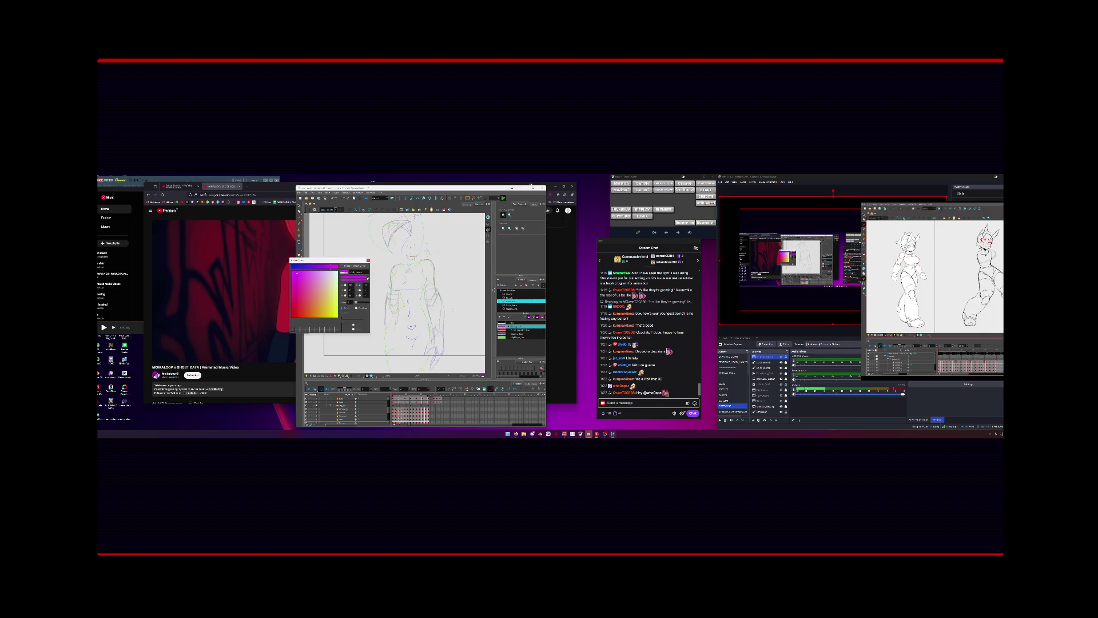
pyautogui.click(518, 330)
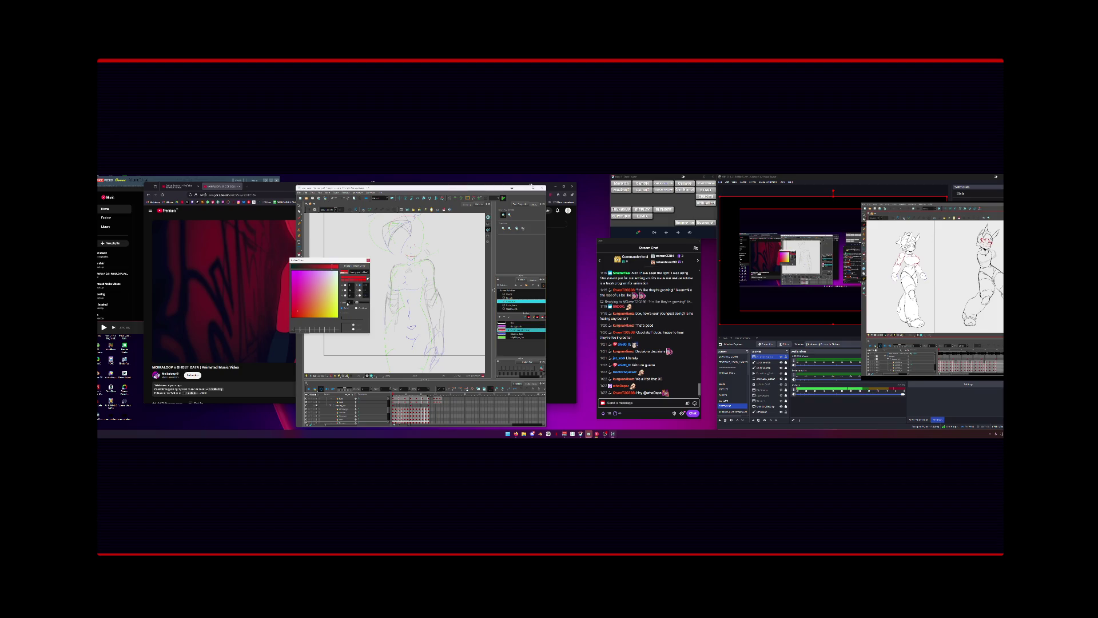
pyautogui.click(518, 335)
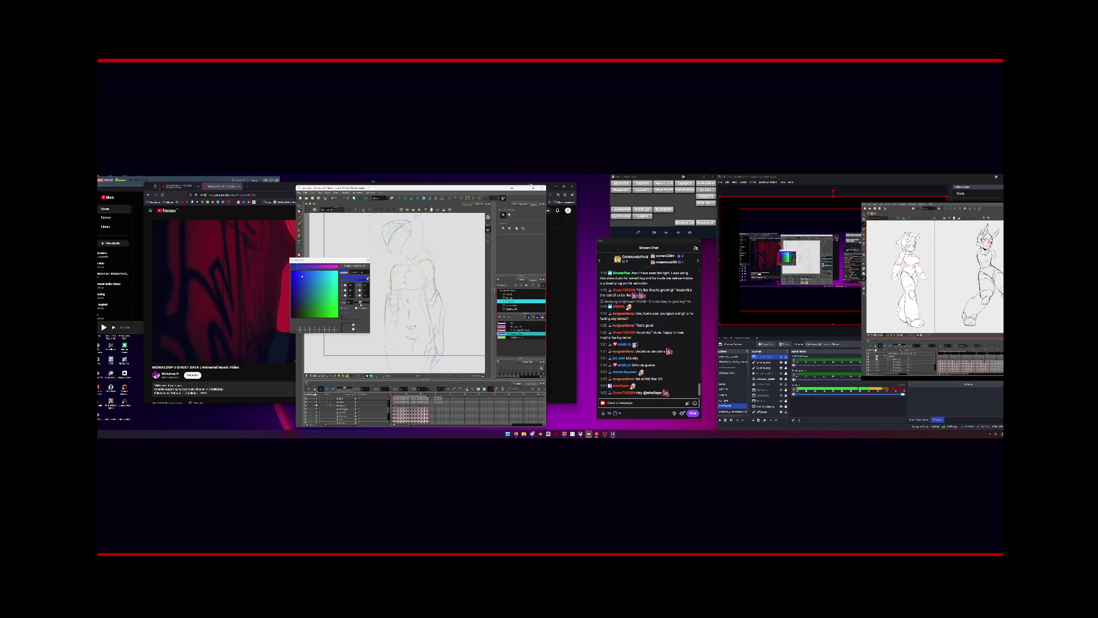
pyautogui.click(518, 337)
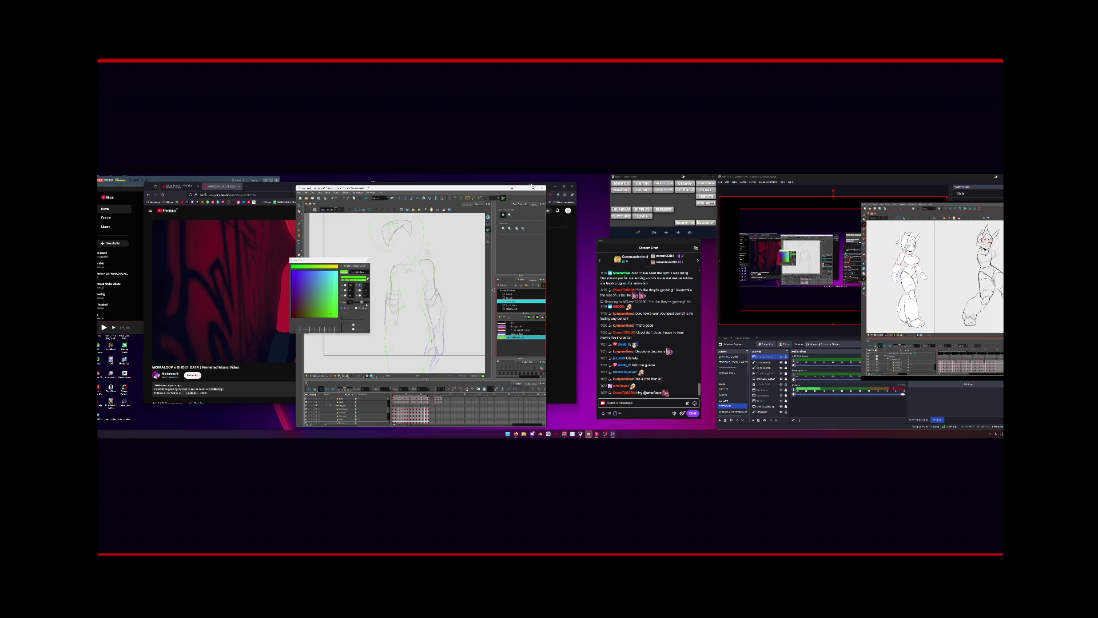
pyautogui.click(355, 306)
pyautogui.click(367, 261)
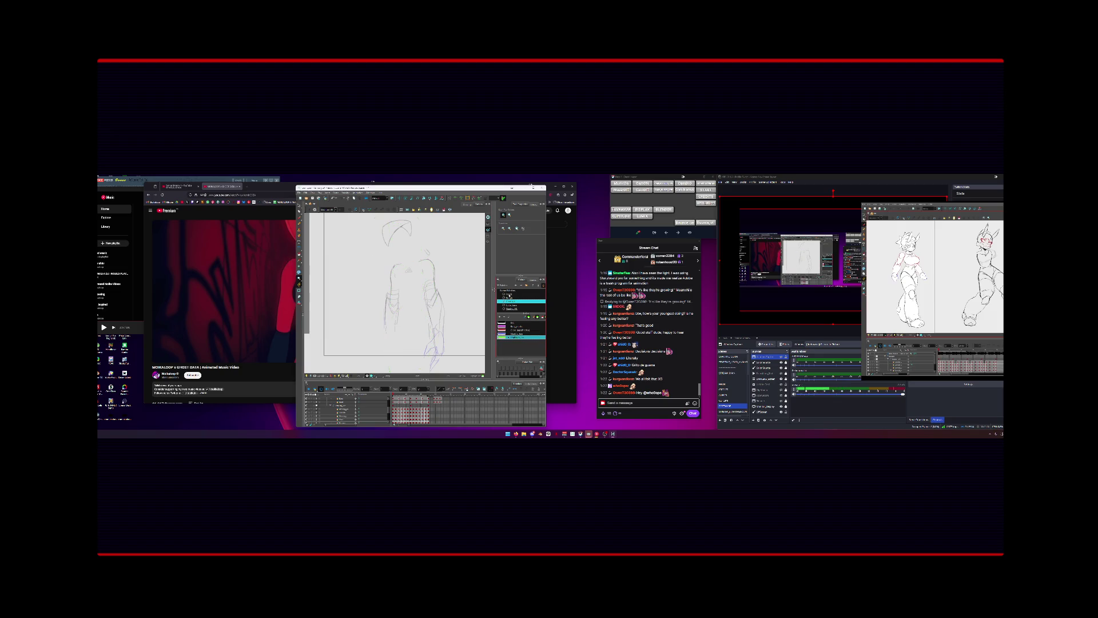
# Reopen the Colour Picker from the swatch and close it again.
pyautogui.doubleClick(518, 297)
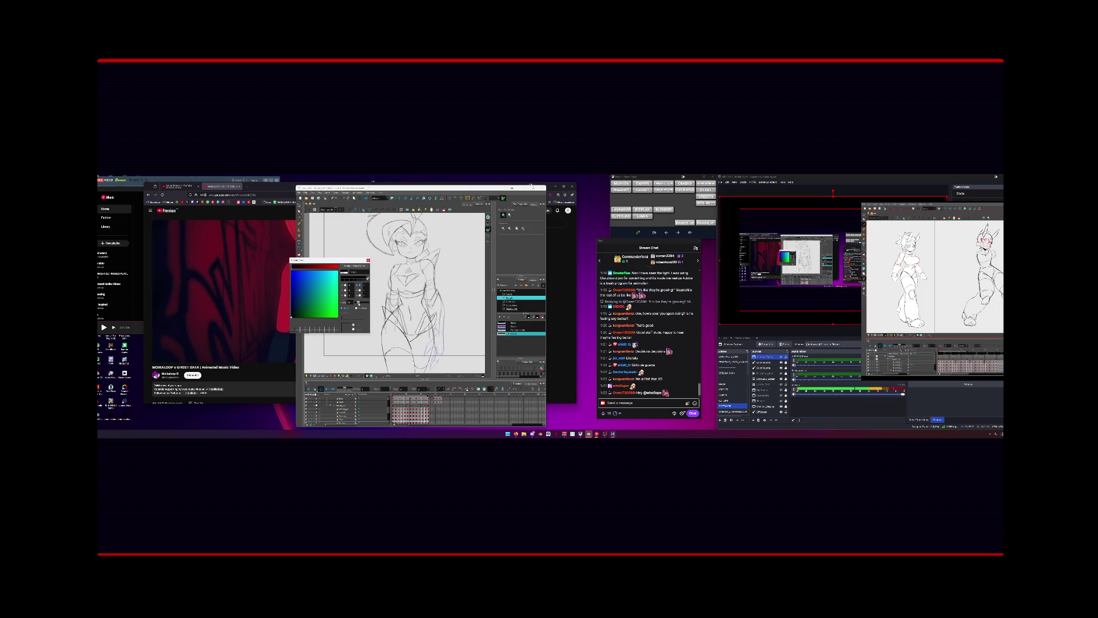
pyautogui.click(368, 260)
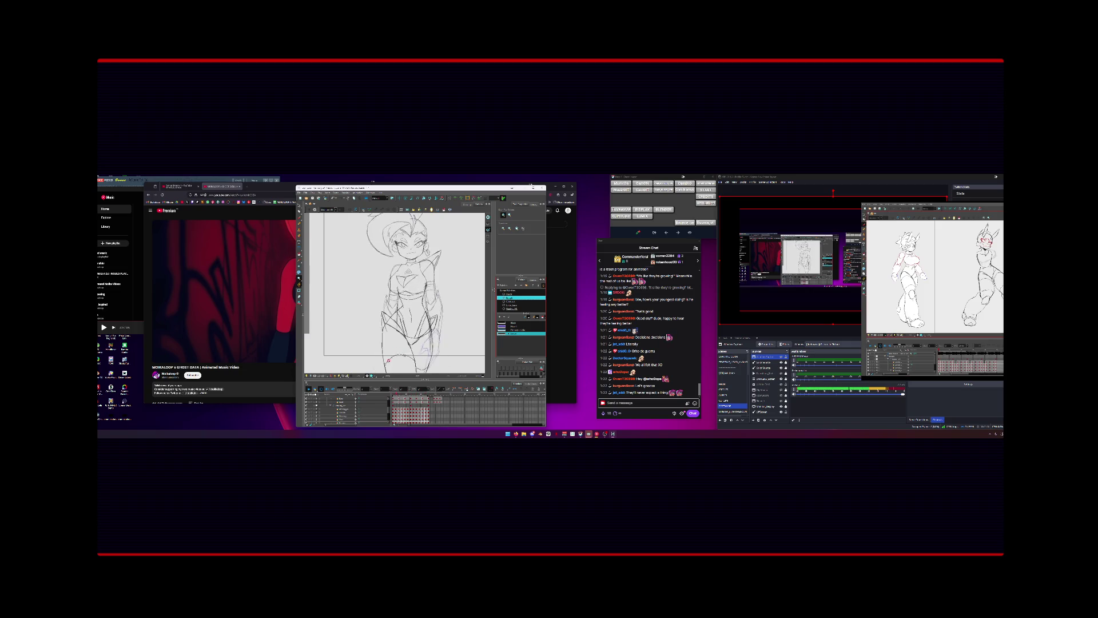
# Play through the sketch animation from the early head-only frame, then close the drawing window.
pyautogui.click(437, 394)
pyautogui.moveTo(437, 394); pyautogui.dragTo(439, 396)
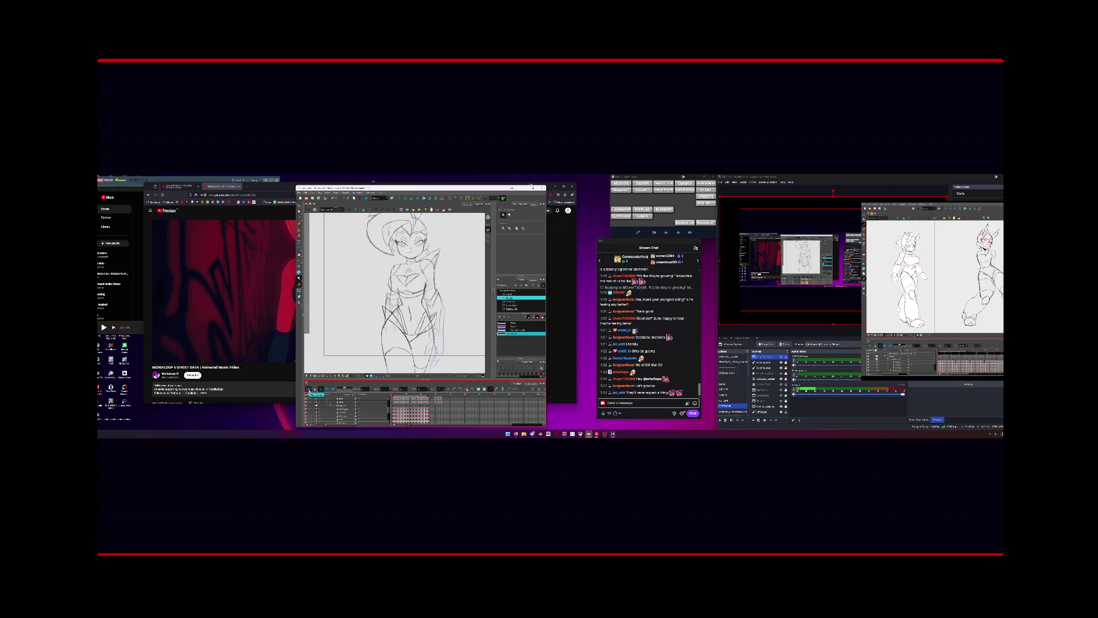
pyautogui.click(309, 390)
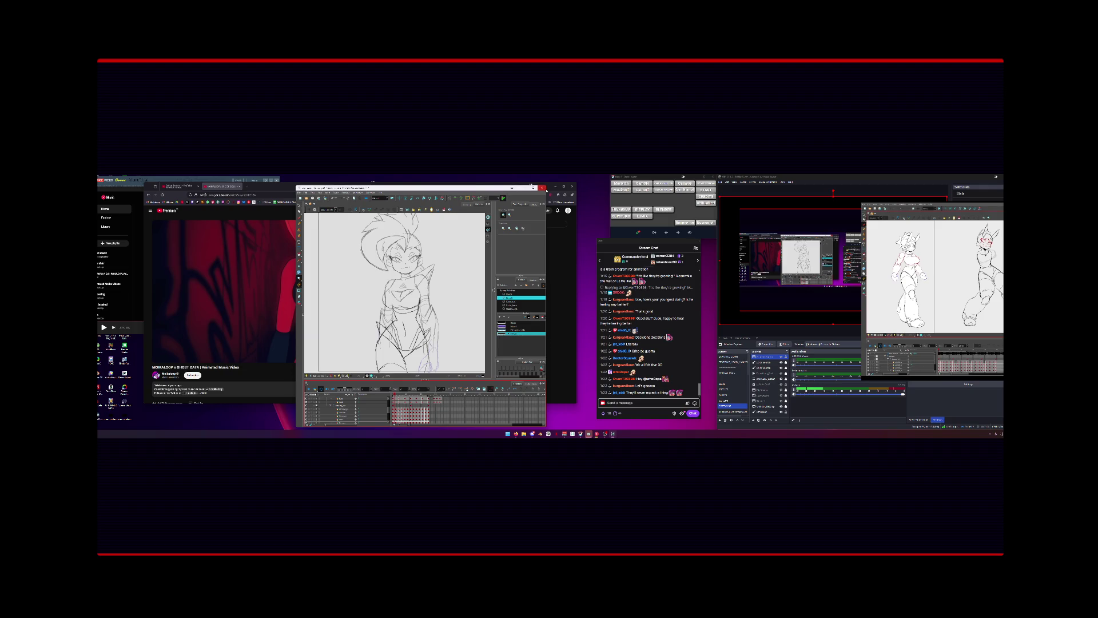
pyautogui.click(544, 188)
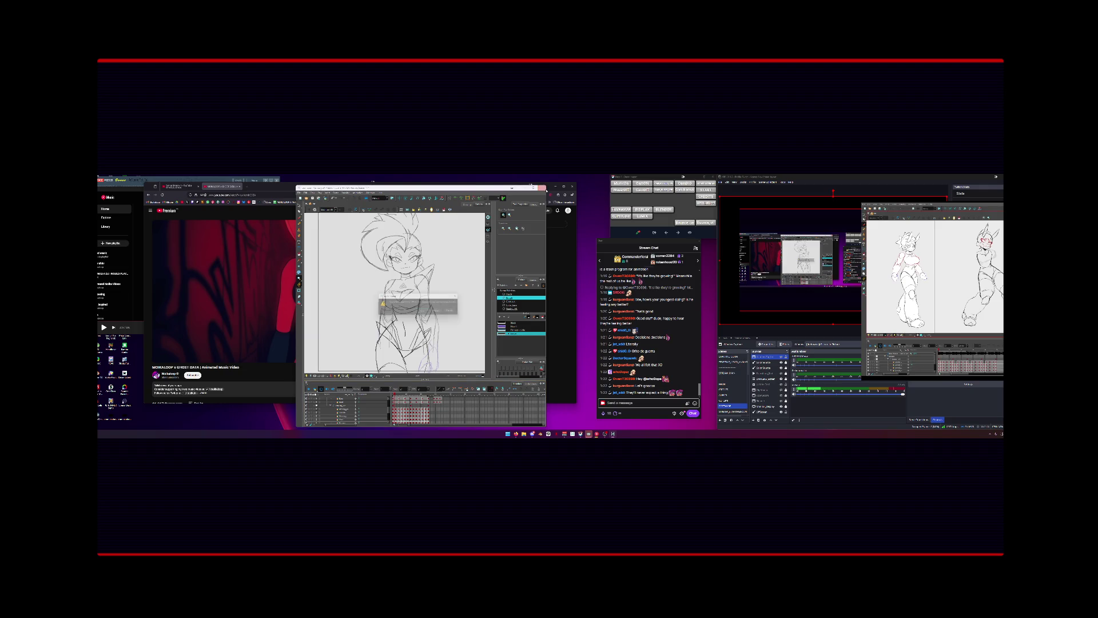
pyautogui.click(435, 312)
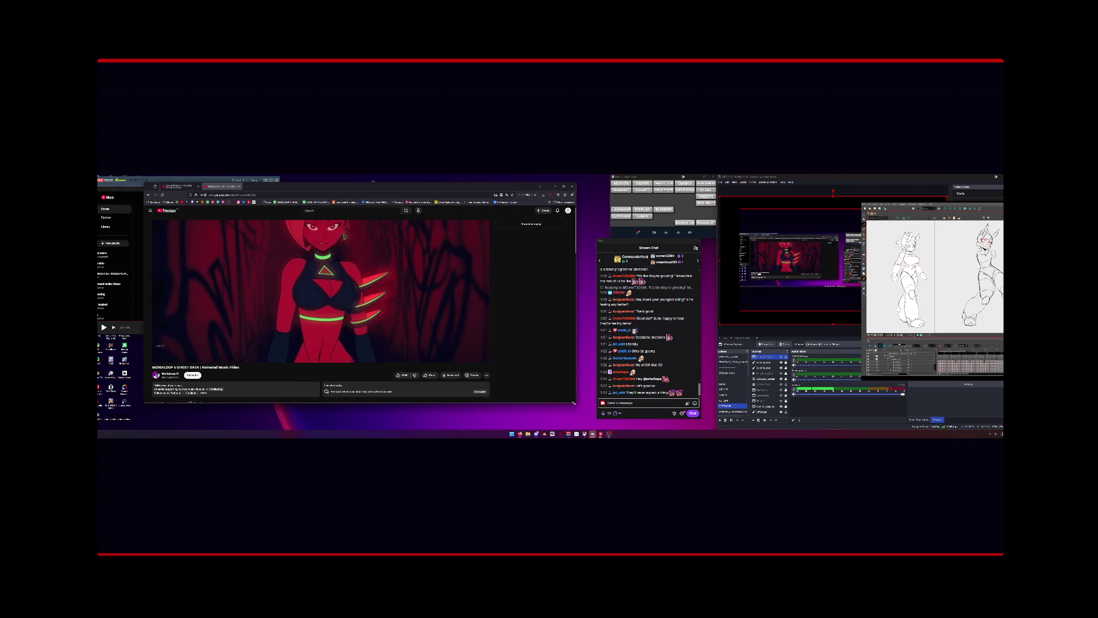
# Shrink the YouTube browser window by dragging its bottom-right corner inward.
pyautogui.moveTo(577, 404); pyautogui.dragTo(515, 400)
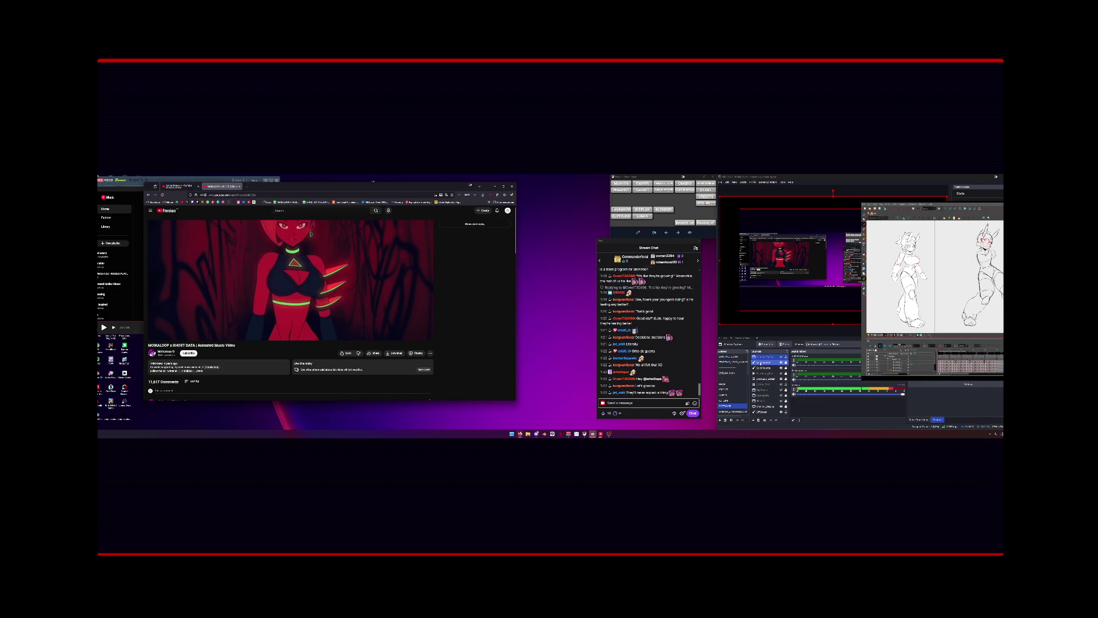